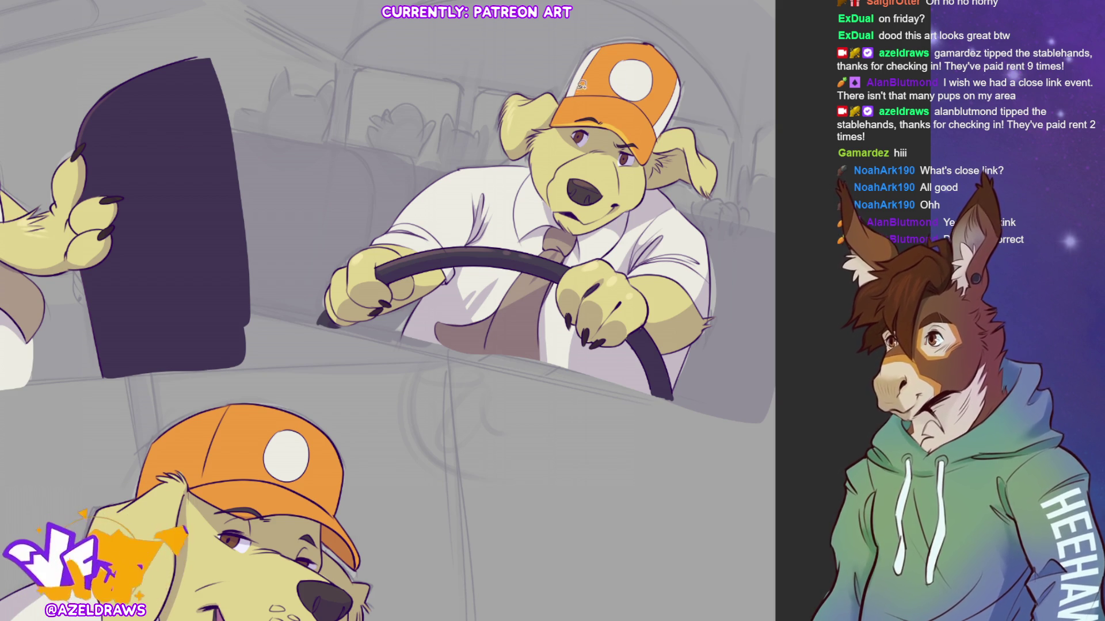
# Step: Lasso the driver's cap and airbrush a soft lighter orange highlight inside it
pyautogui.moveTo(570, 93)
pyautogui.mouseDown()
pyautogui.moveTo(628, 96)
pyautogui.moveTo(654, 68)
pyautogui.moveTo(556, 72)
pyautogui.mouseUp()
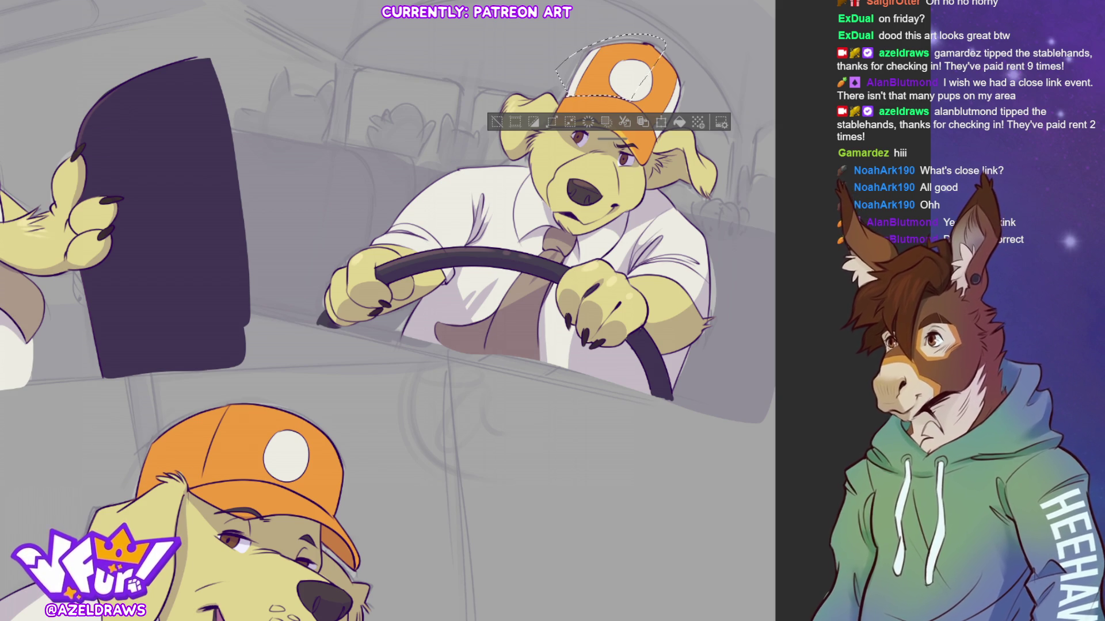
pyautogui.moveTo(593, 70)
pyautogui.mouseDown()
pyautogui.moveTo(702, 73)
pyautogui.moveTo(676, 66)
pyautogui.mouseUp()
pyautogui.hotkey('ctrl', 'd')
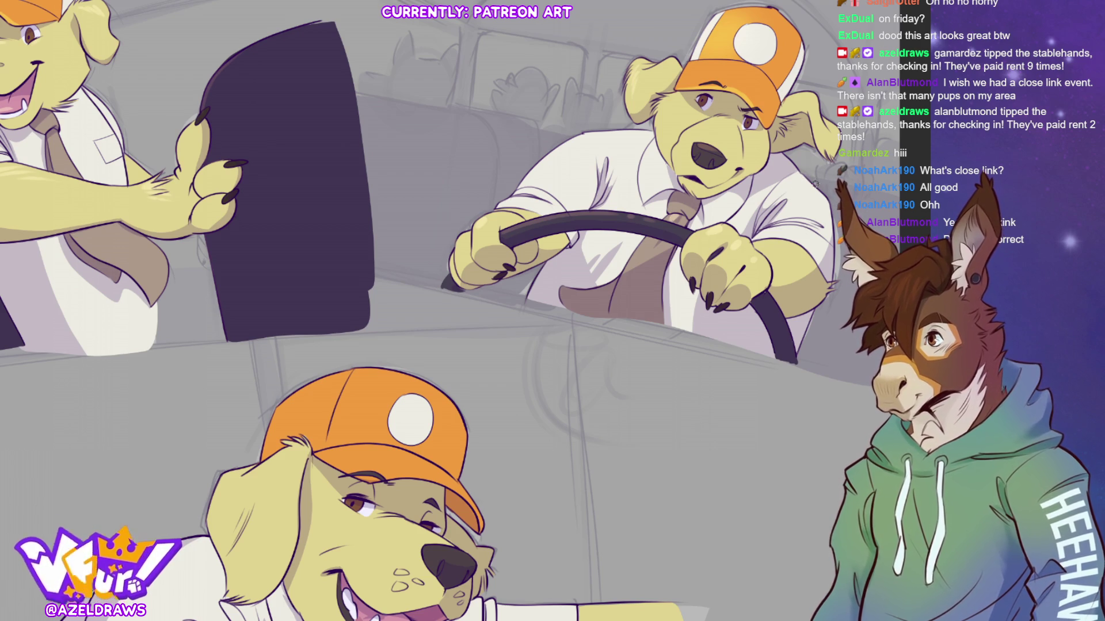
# Step: Fit the entire three-panel bus comic in the window with Ctrl+0
pyautogui.scroll(-10, 460, 310)
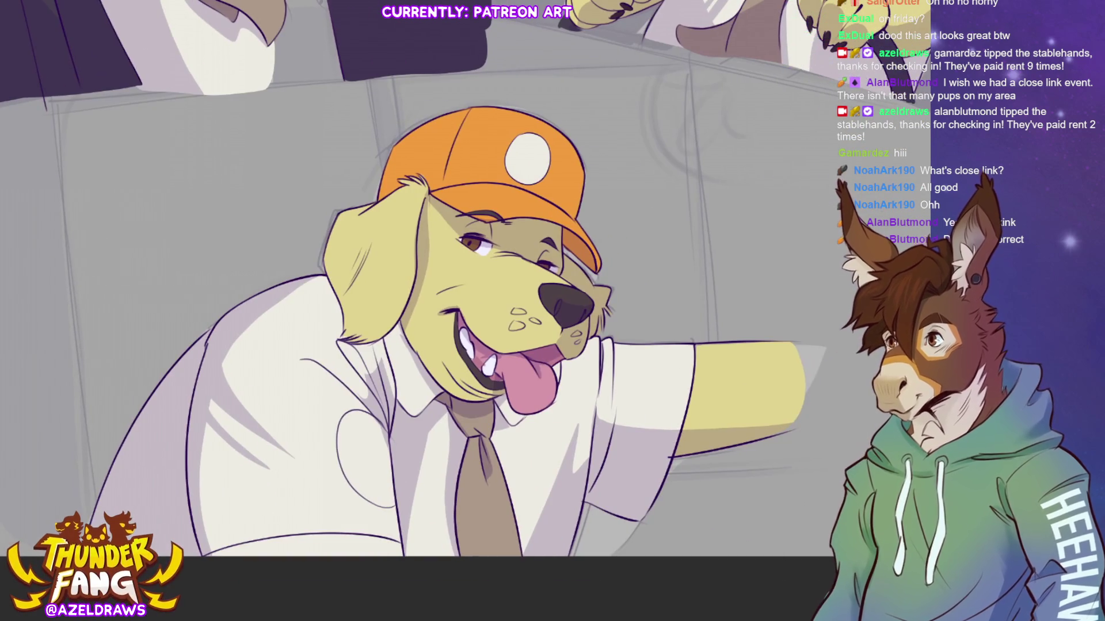
pyautogui.hotkey('ctrl', '0')
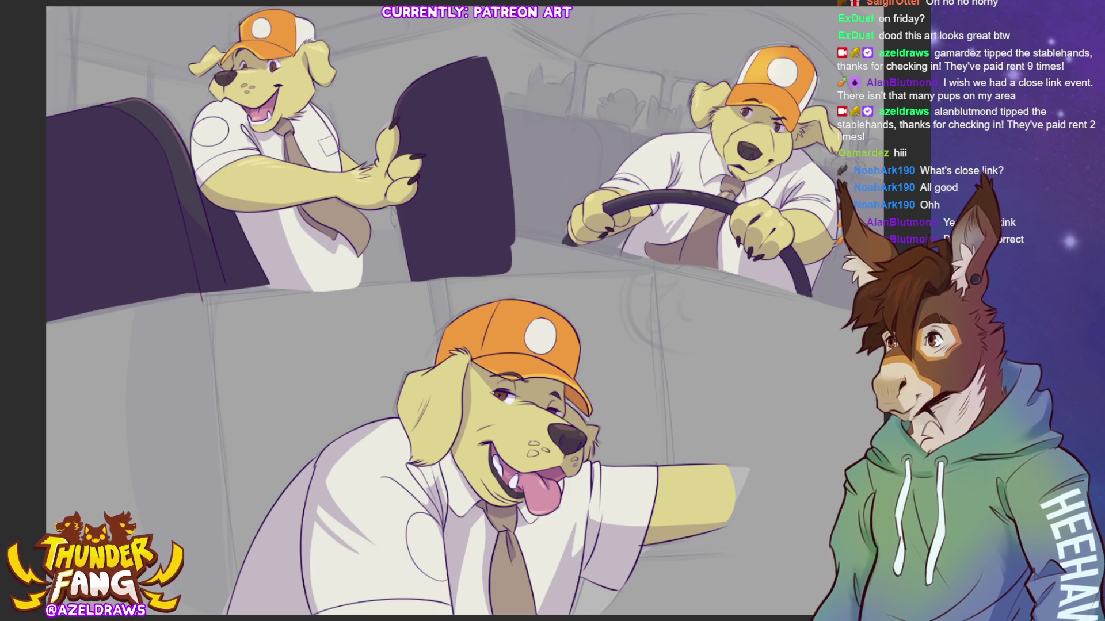
# Step: Fill a white front panel on the front dog's cap and begin lasso-selecting the orange cap
pyautogui.moveTo(435, 365)
pyautogui.mouseDown()
pyautogui.moveTo(443, 329)
pyautogui.moveTo(498, 297)
pyautogui.moveTo(486, 342)
pyautogui.moveTo(468, 345)
pyautogui.mouseUp()
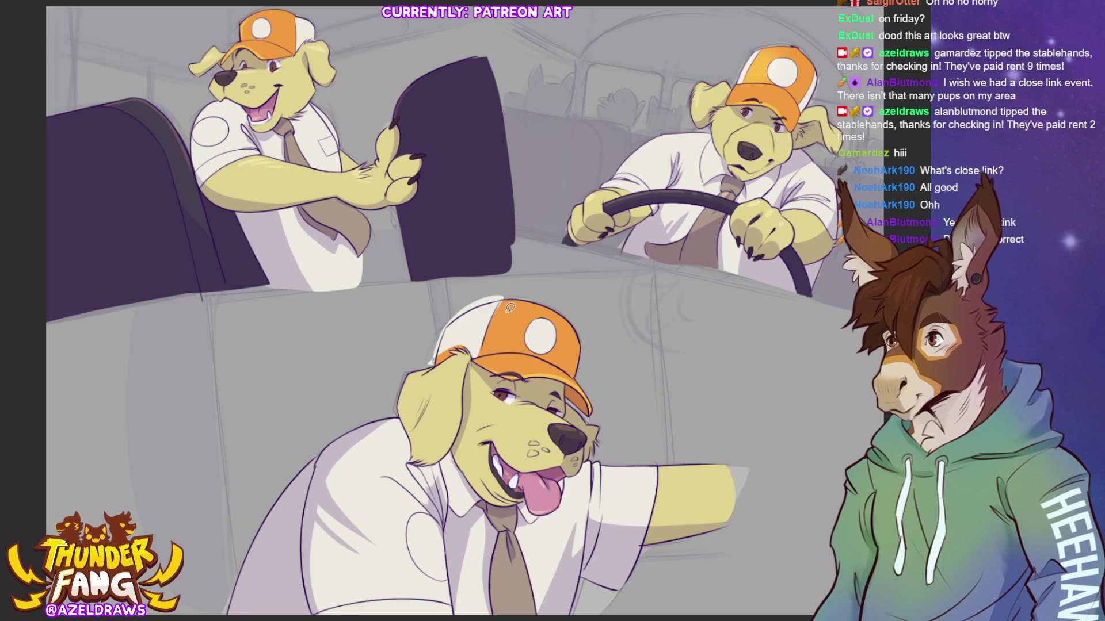
pyautogui.hotkey('ctrl', 'd')
pyautogui.moveTo(431, 358)
pyautogui.mouseDown()
pyautogui.moveTo(488, 325)
pyautogui.moveTo(508, 291)
pyautogui.moveTo(439, 348)
pyautogui.moveTo(483, 352)
pyautogui.moveTo(483, 320)
pyautogui.moveTo(469, 345)
pyautogui.moveTo(450, 338)
pyautogui.moveTo(475, 333)
pyautogui.mouseUp()
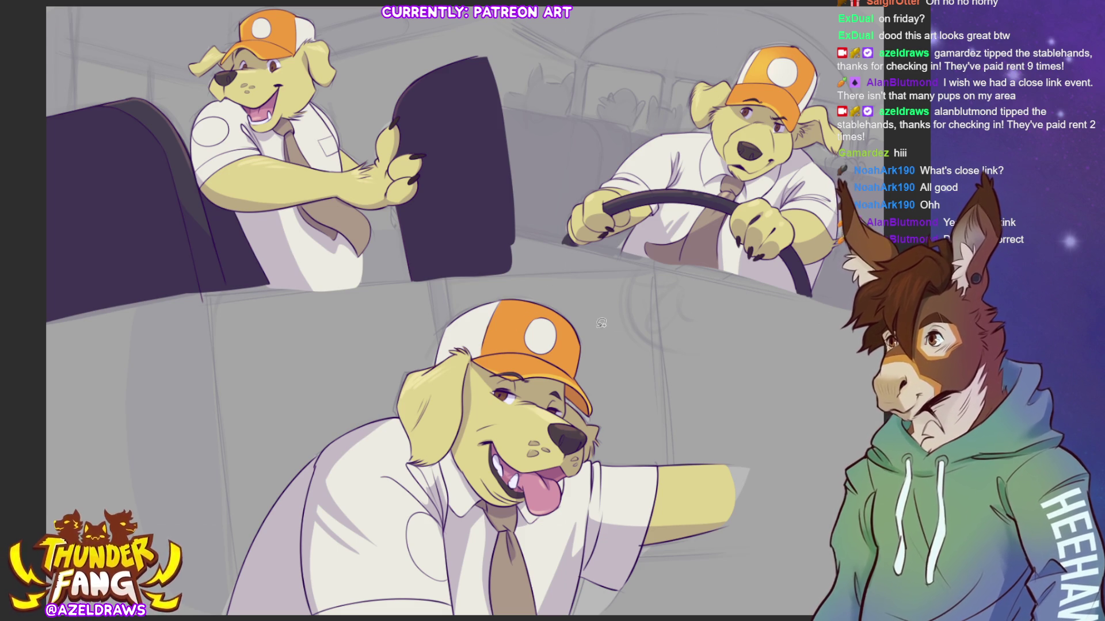
pyautogui.moveTo(513, 291)
pyautogui.mouseDown()
pyautogui.moveTo(481, 346)
pyautogui.moveTo(599, 363)
pyautogui.moveTo(500, 298)
pyautogui.mouseUp()
# Step: Brush inside the front dog's cap selection, deselect, and zoom in to highlight the driver's eye
pyautogui.press('b')
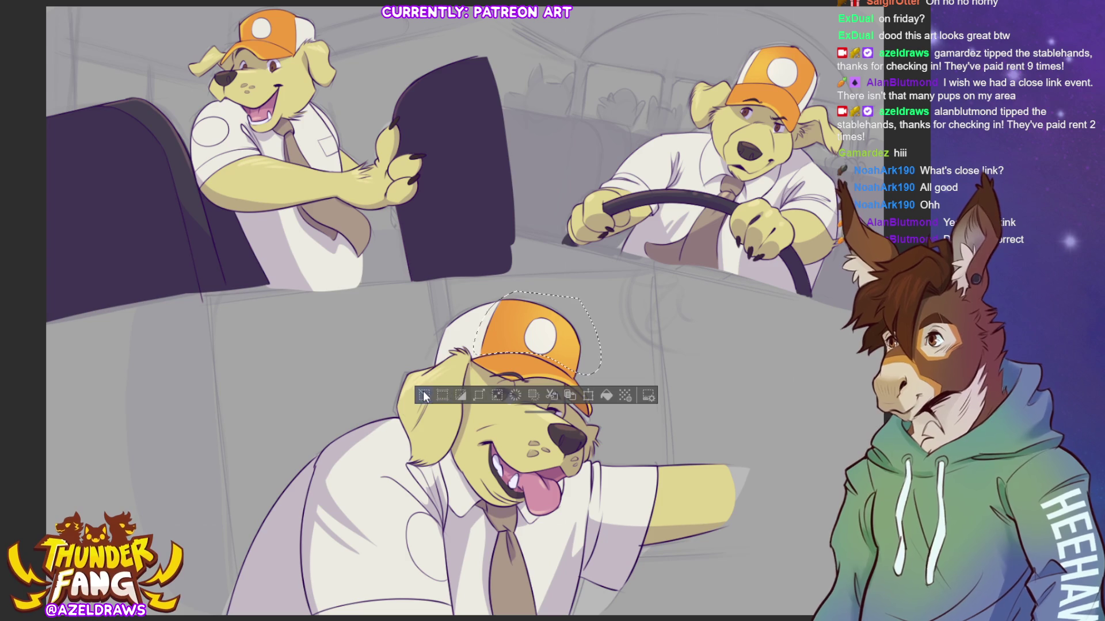
pyautogui.hotkey('ctrl', 'd')
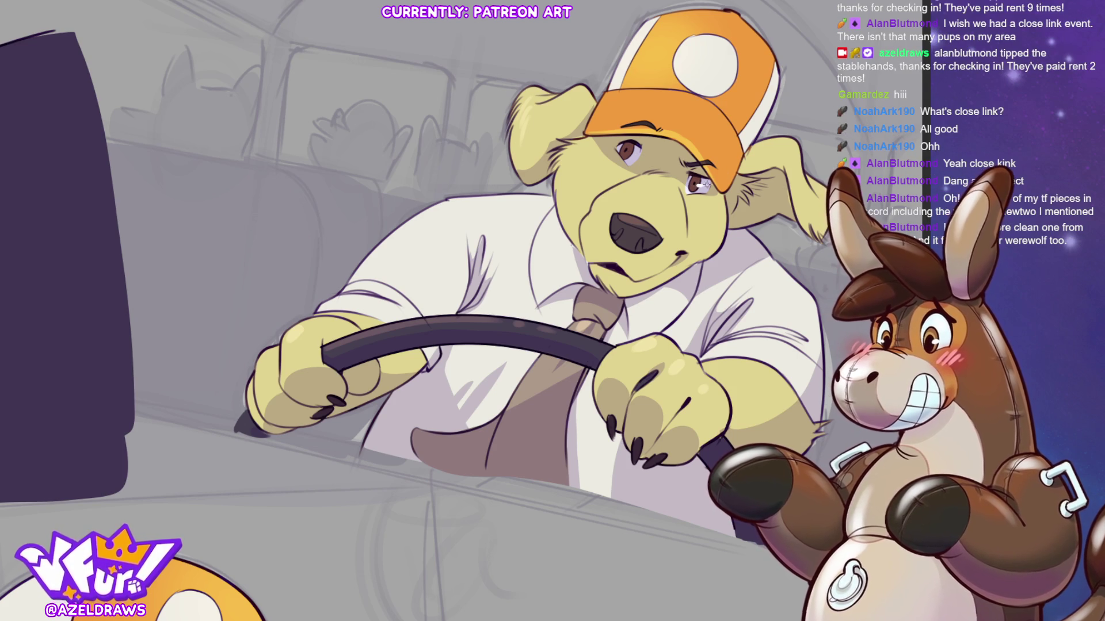
pyautogui.moveTo(624, 155); pyautogui.dragTo(636, 153)
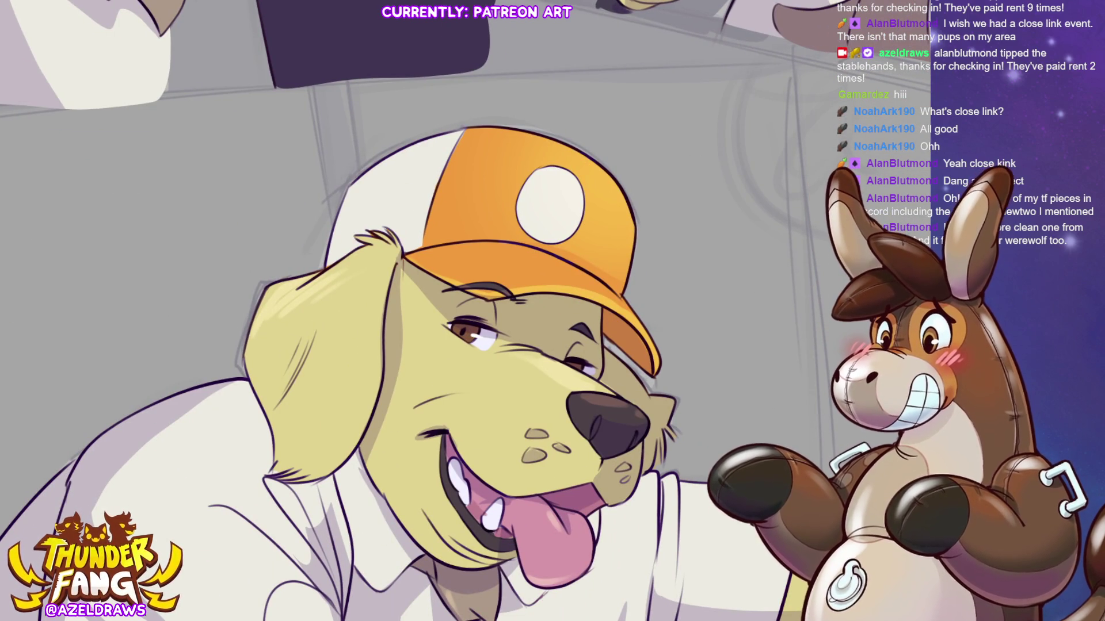
# Step: Fit the whole comic page in view and hide the grey bus sketch layer
pyautogui.hotkey('ctrl', '0')
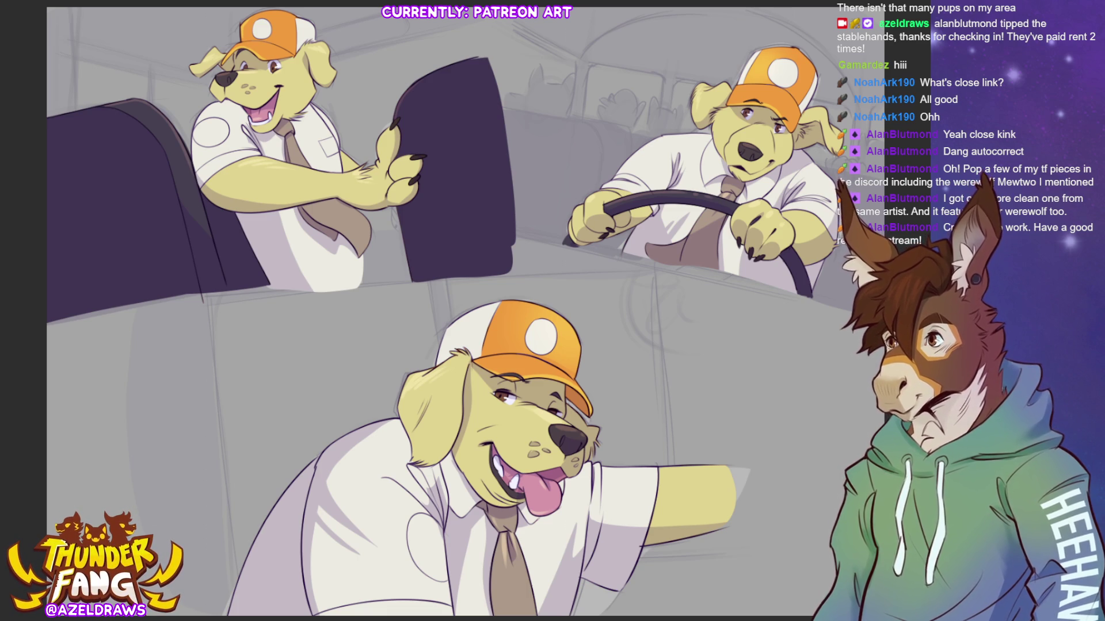
pyautogui.hotkey('ctrl', ',')
pyautogui.hotkey('ctrl', ',')
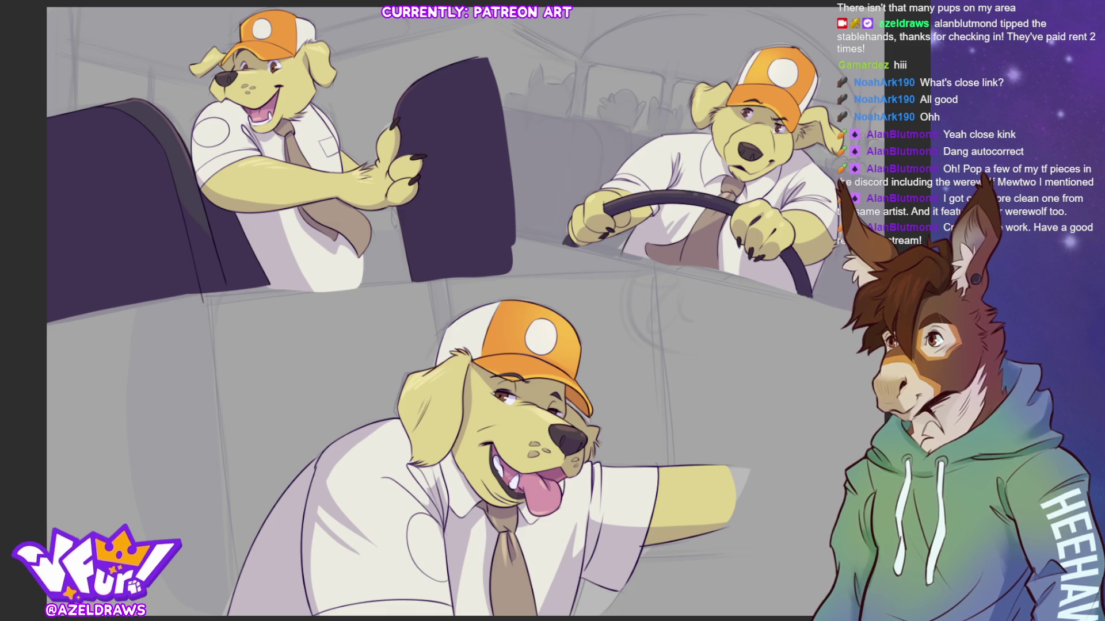
# Step: Paint pale blue sky into the windows behind the top-left dog and the driver
pyautogui.moveTo(368, 109)
pyautogui.mouseDown()
pyautogui.moveTo(321, 148)
pyautogui.moveTo(391, 92)
pyautogui.moveTo(477, 66)
pyautogui.moveTo(122, 104)
pyautogui.moveTo(69, 63)
pyautogui.moveTo(63, 34)
pyautogui.moveTo(224, 23)
pyautogui.mouseUp()
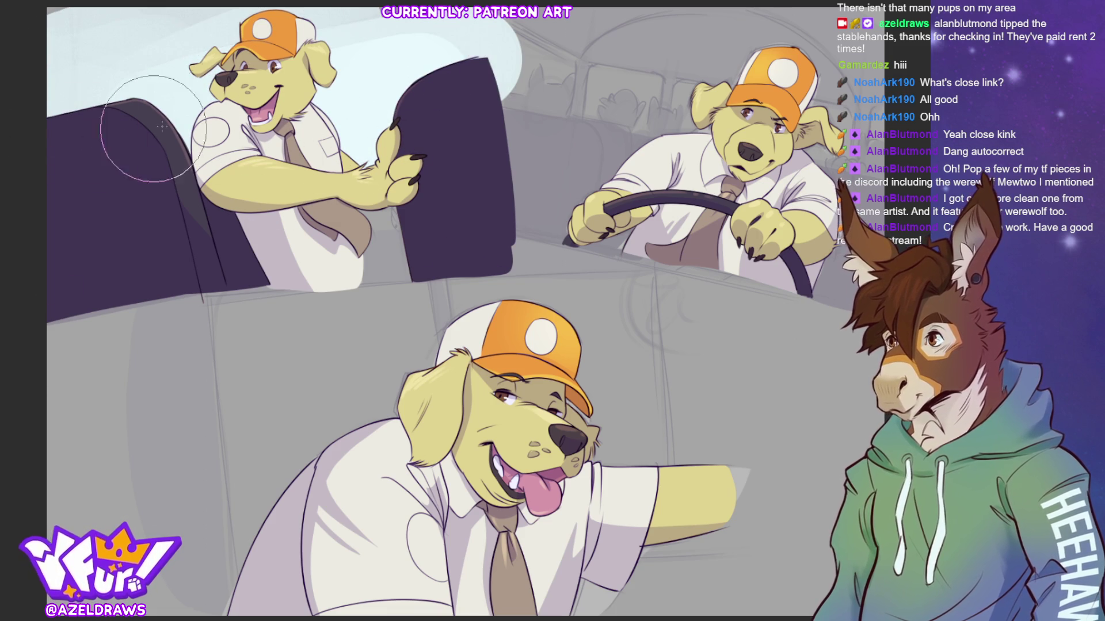
pyautogui.hotkey('ctrl', 'z')
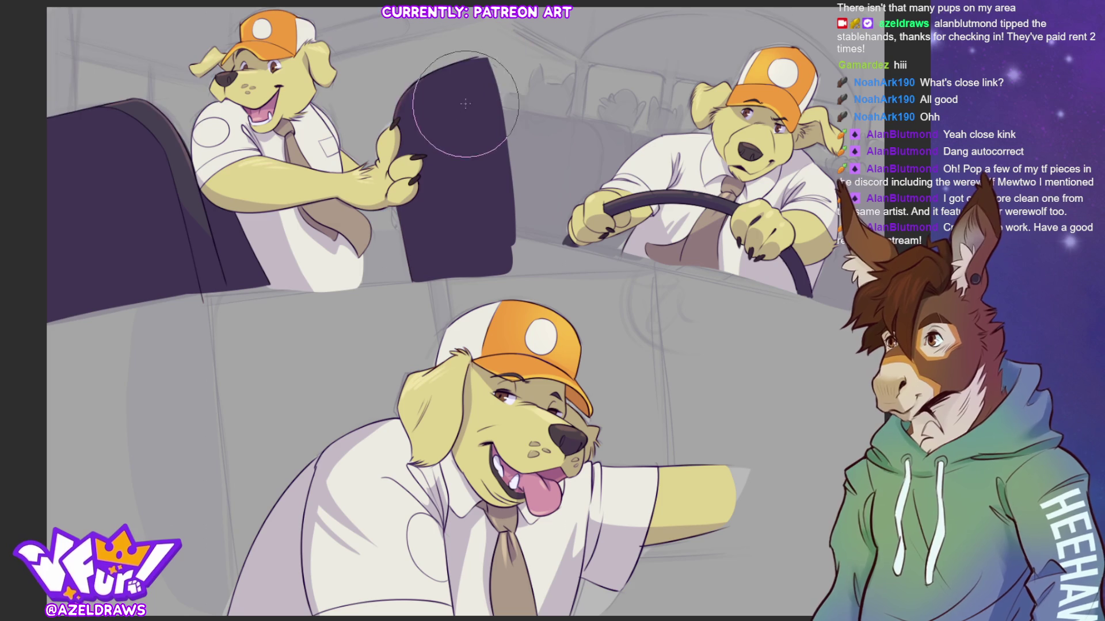
pyautogui.moveTo(408, 72)
pyautogui.mouseDown()
pyautogui.moveTo(440, 69)
pyautogui.moveTo(361, 78)
pyautogui.moveTo(431, 137)
pyautogui.mouseUp()
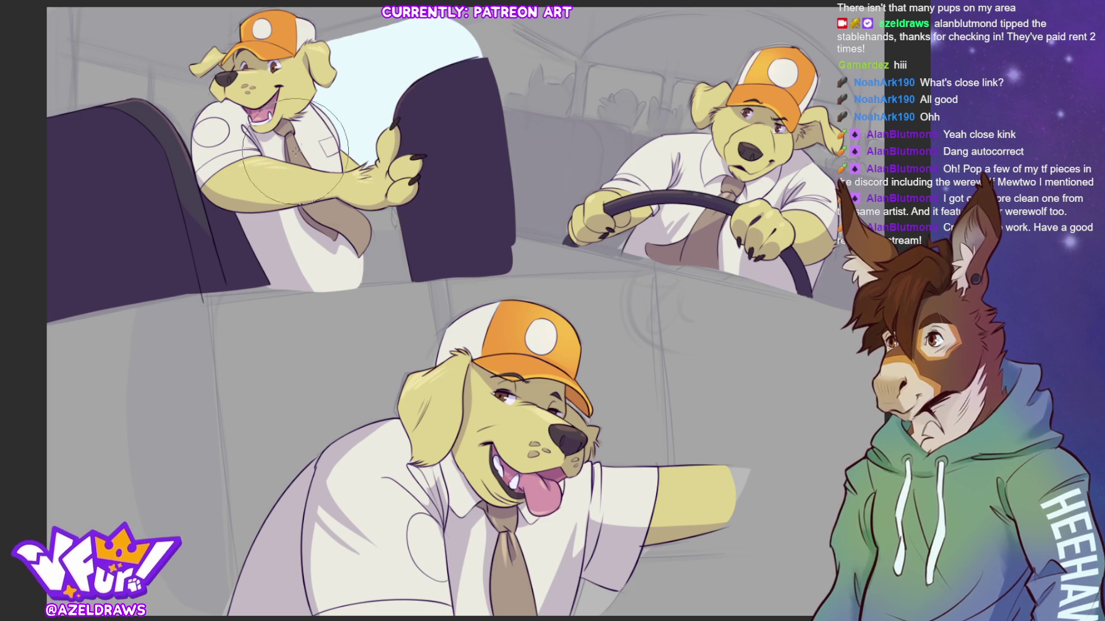
pyautogui.moveTo(320, 158)
pyautogui.mouseDown()
pyautogui.moveTo(166, 110)
pyautogui.moveTo(91, 102)
pyautogui.mouseUp()
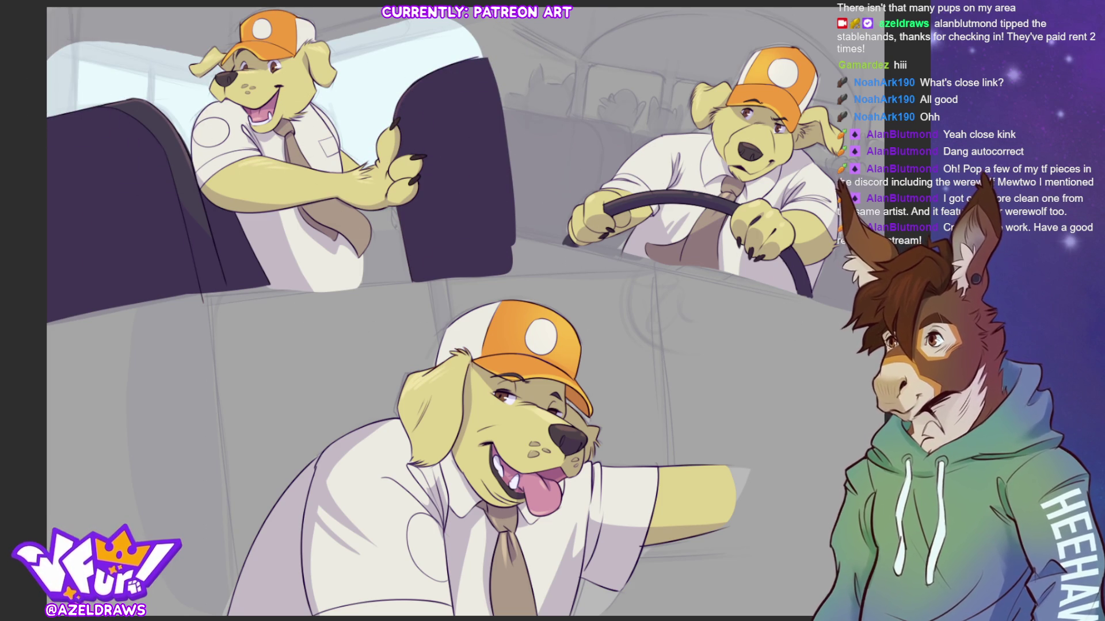
pyautogui.moveTo(535, 41)
pyautogui.mouseDown()
pyautogui.moveTo(537, 70)
pyautogui.moveTo(667, 126)
pyautogui.moveTo(725, 80)
pyautogui.mouseUp()
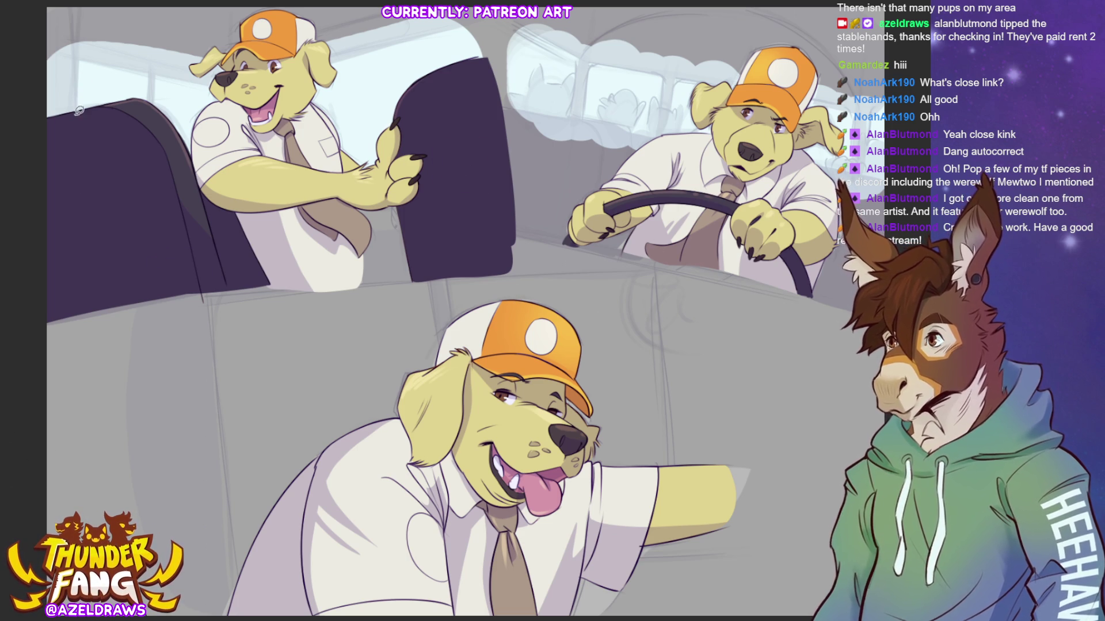
pyautogui.scroll(1, 81, 58)
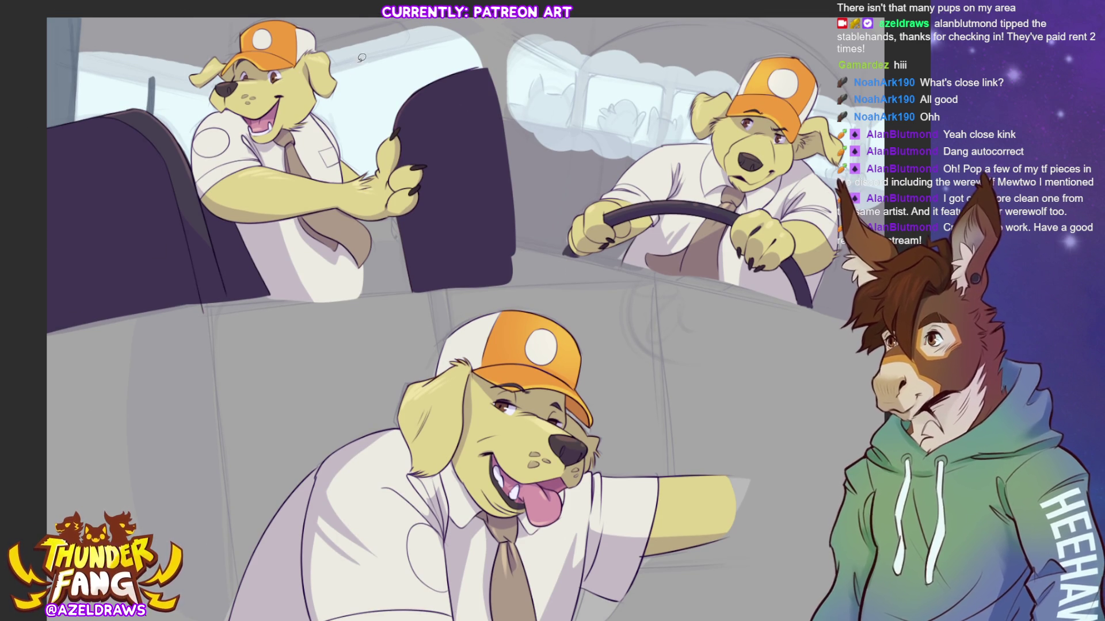
pyautogui.moveTo(290, 81)
pyautogui.mouseDown()
pyautogui.moveTo(495, 26)
pyautogui.moveTo(296, 5)
pyautogui.moveTo(222, 78)
pyautogui.mouseUp()
pyautogui.moveTo(307, 110); pyautogui.dragTo(448, 172)
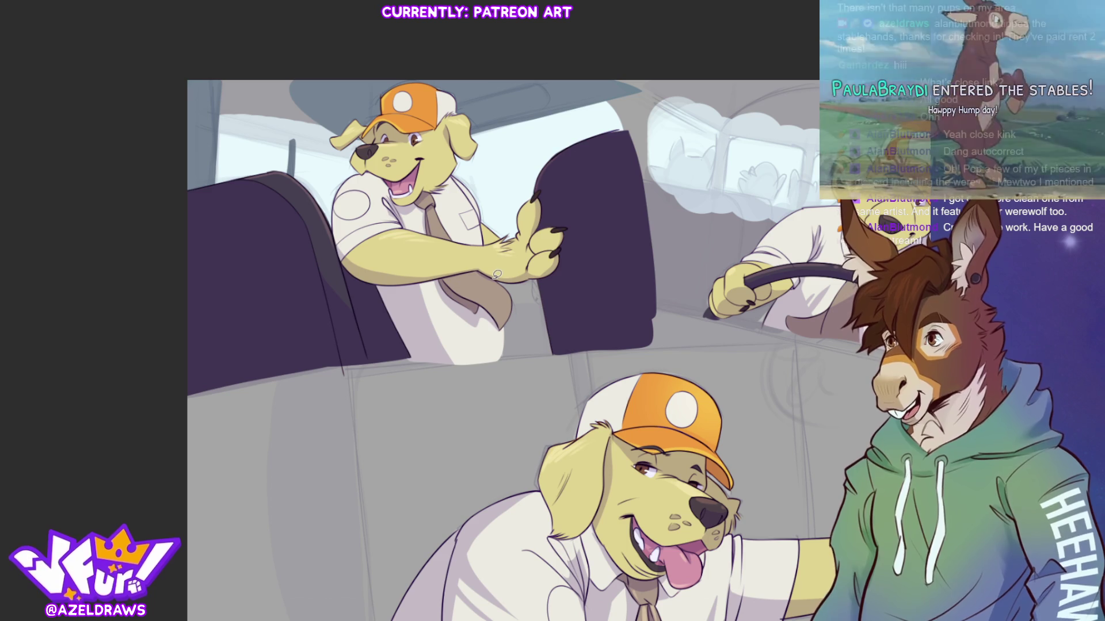
pyautogui.moveTo(214, 125)
pyautogui.mouseDown()
pyautogui.moveTo(333, 155)
pyautogui.moveTo(350, 97)
pyautogui.mouseUp()
pyautogui.hotkey('ctrl', 'd')
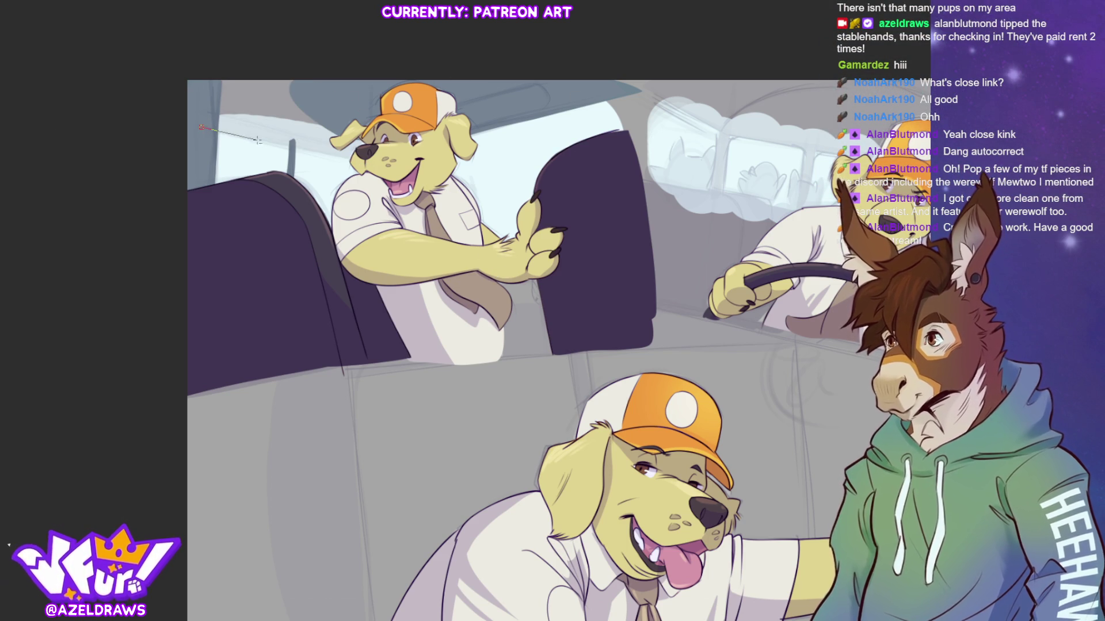
# Step: Polyline-select the ceiling above the first dog and fill it grey
pyautogui.click(397, 168)
pyautogui.click(352, 50)
pyautogui.click(173, 58)
pyautogui.click(202, 127)
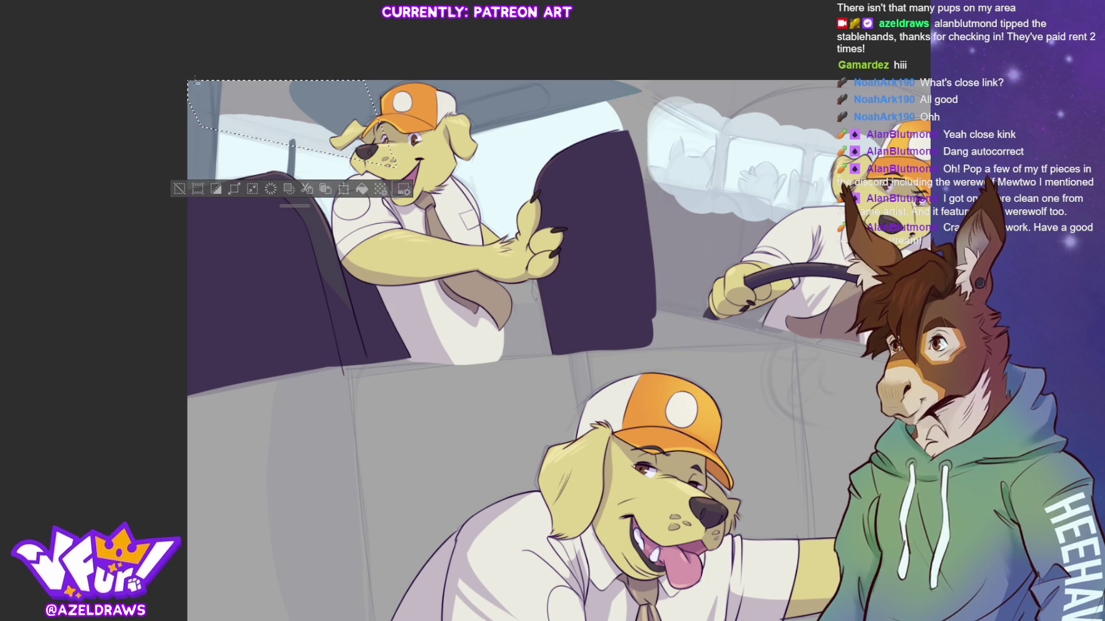
pyautogui.click(359, 190)
pyautogui.hotkey('ctrl', 'd')
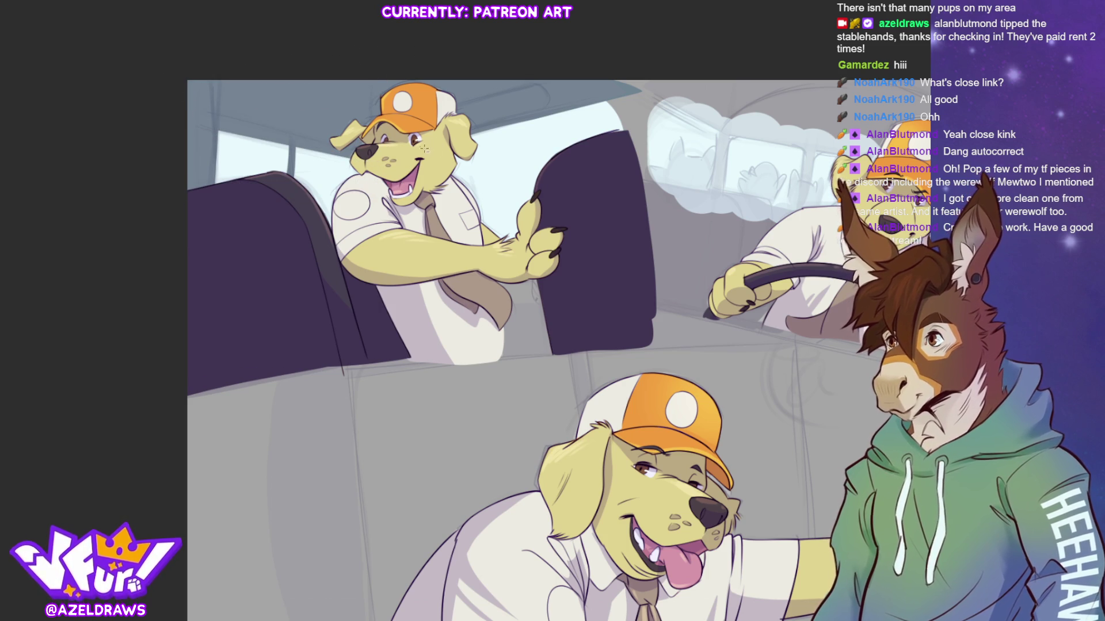
# Step: Select and fill the ceiling section extending to the panel's right side
pyautogui.click(395, 158)
pyautogui.click(667, 85)
pyautogui.click(655, 69)
pyautogui.click(474, 69)
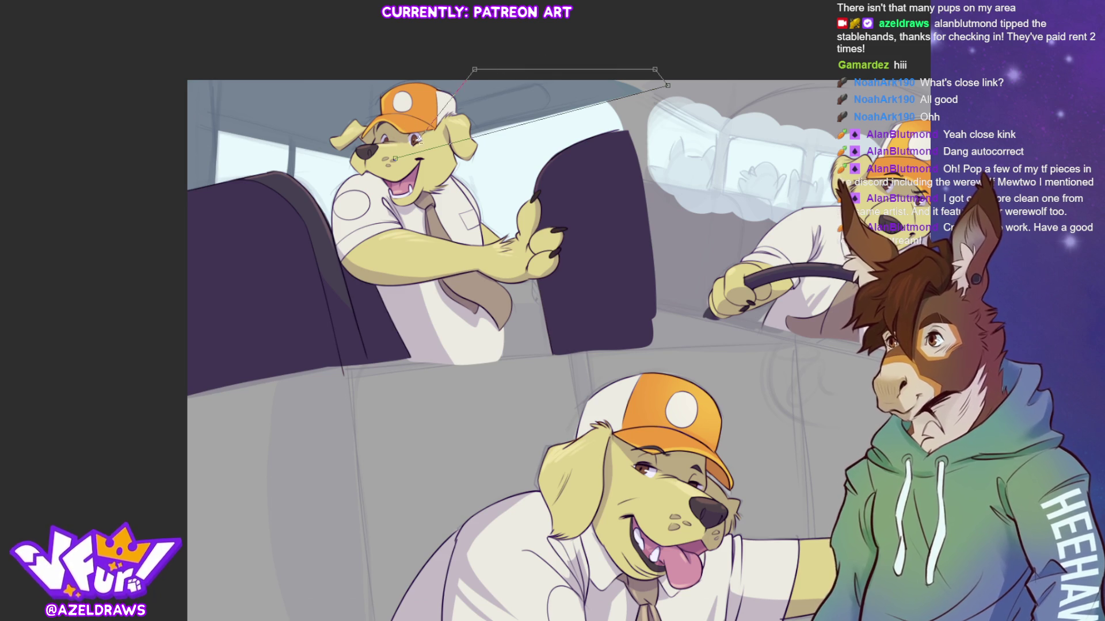
pyautogui.click(394, 158)
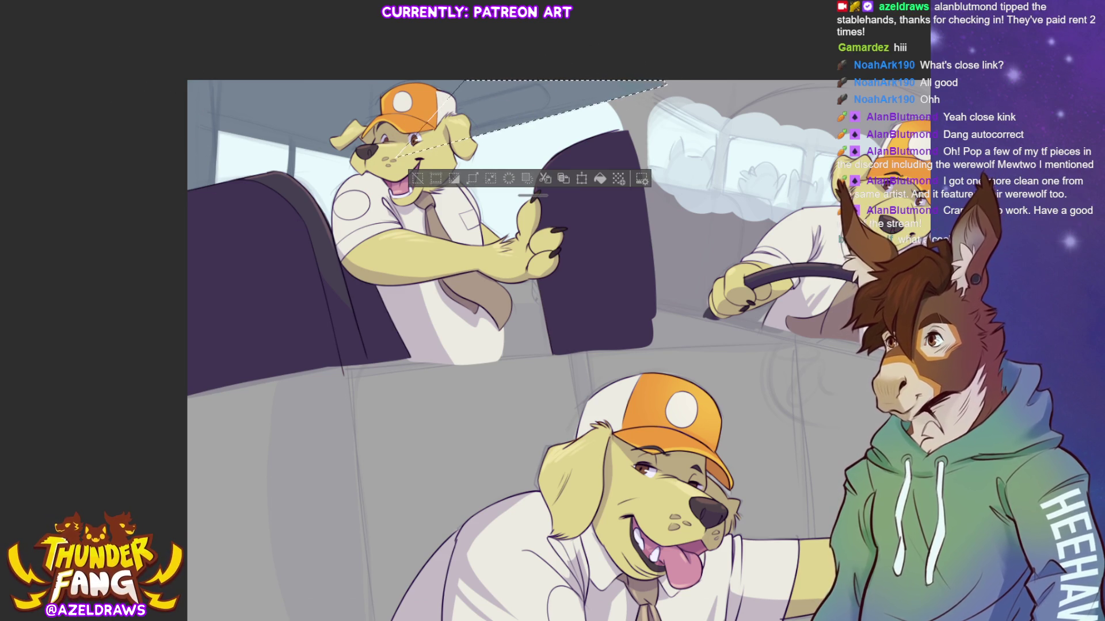
pyautogui.hotkey('ctrl', 'd')
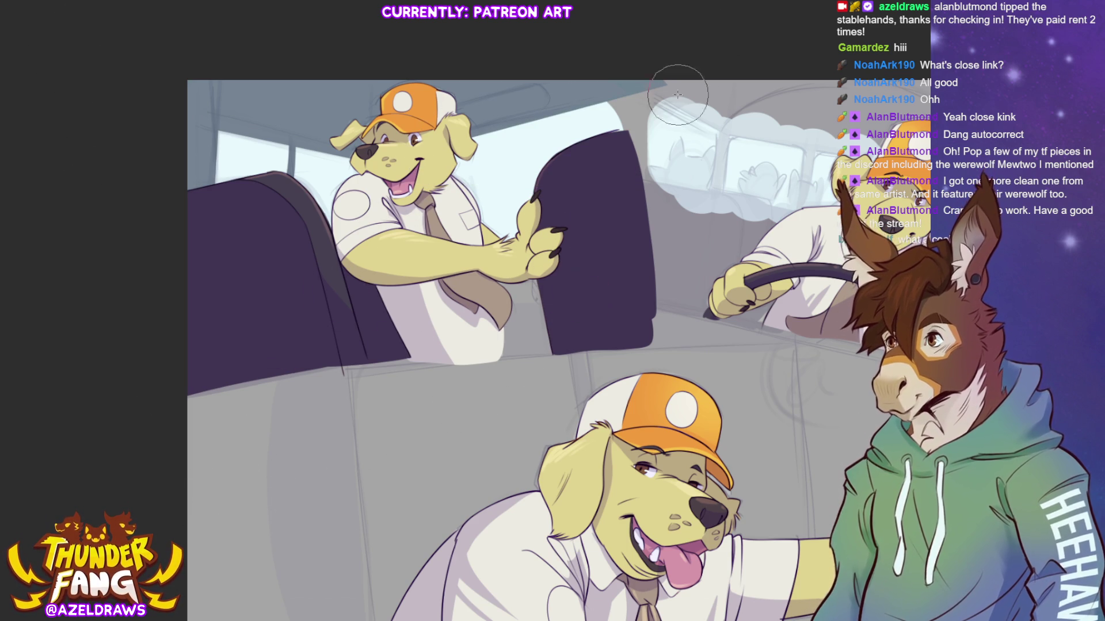
pyautogui.moveTo(477, 414)
pyautogui.mouseDown()
pyautogui.moveTo(446, 398)
pyautogui.moveTo(149, 411)
pyautogui.mouseUp()
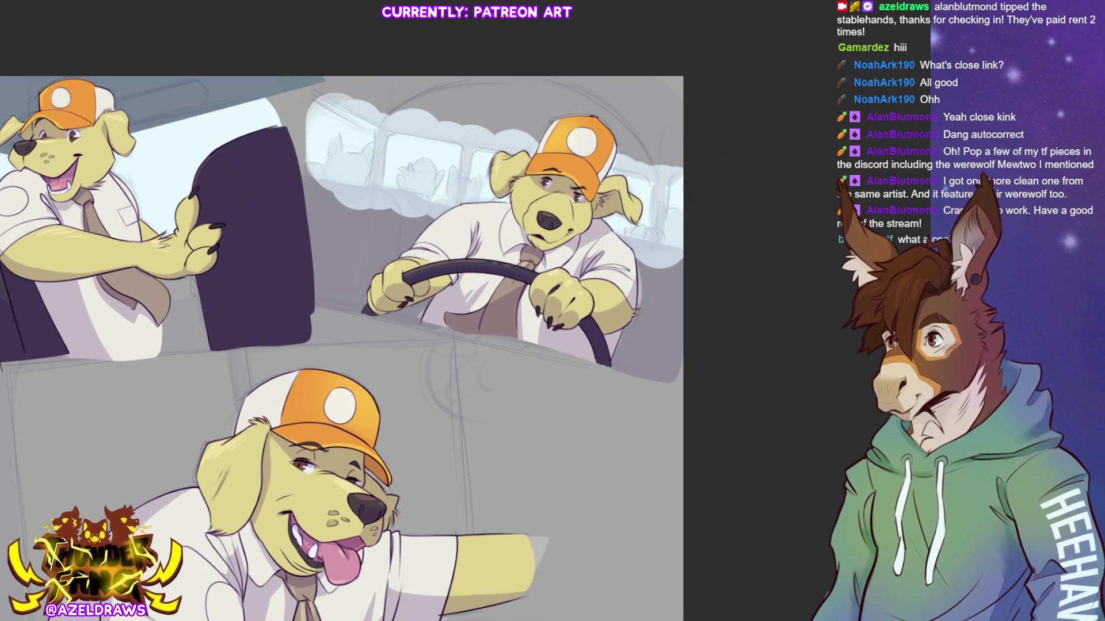
# Step: Polyline-select and fill the ceiling strip above the driving dog
pyautogui.click(393, 134)
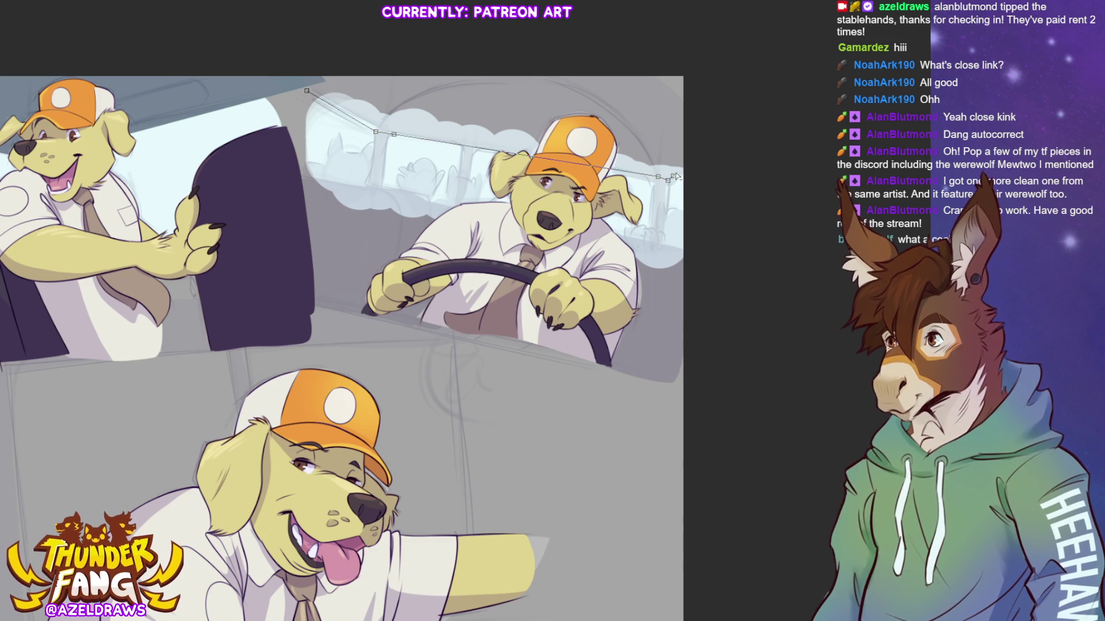
pyautogui.click(712, 151)
pyautogui.click(727, 62)
pyautogui.click(291, 50)
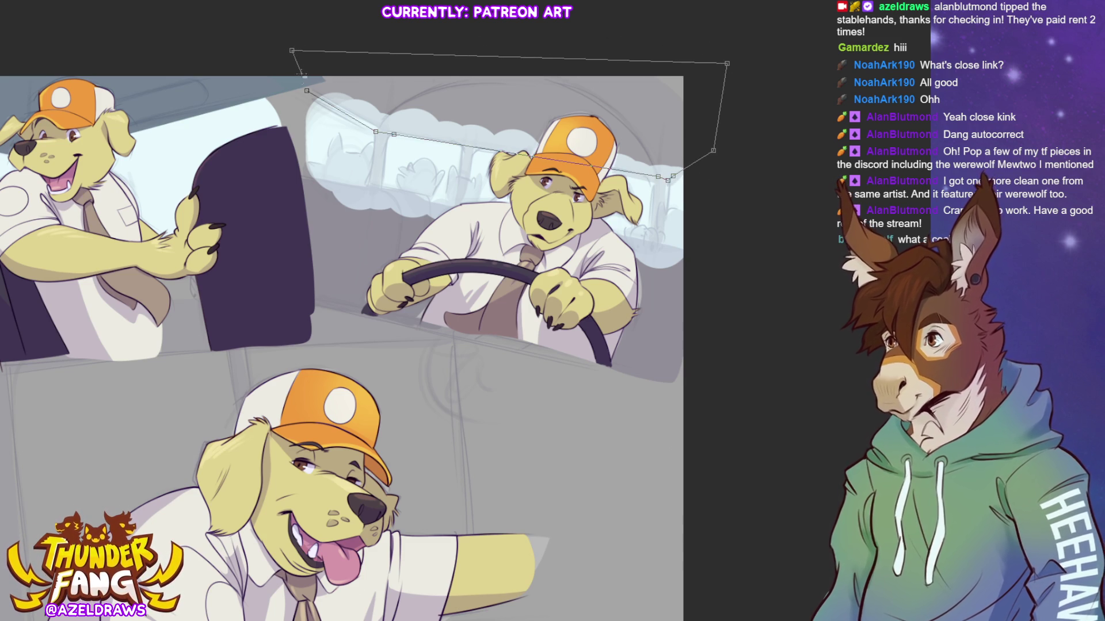
pyautogui.click(307, 90)
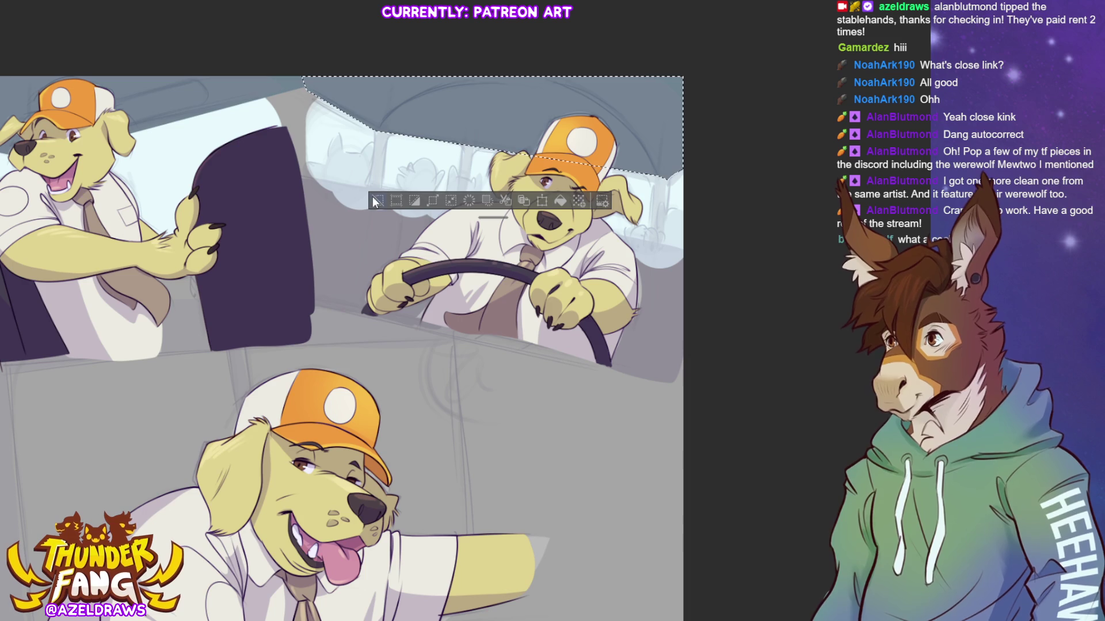
pyautogui.hotkey('ctrl', 'd')
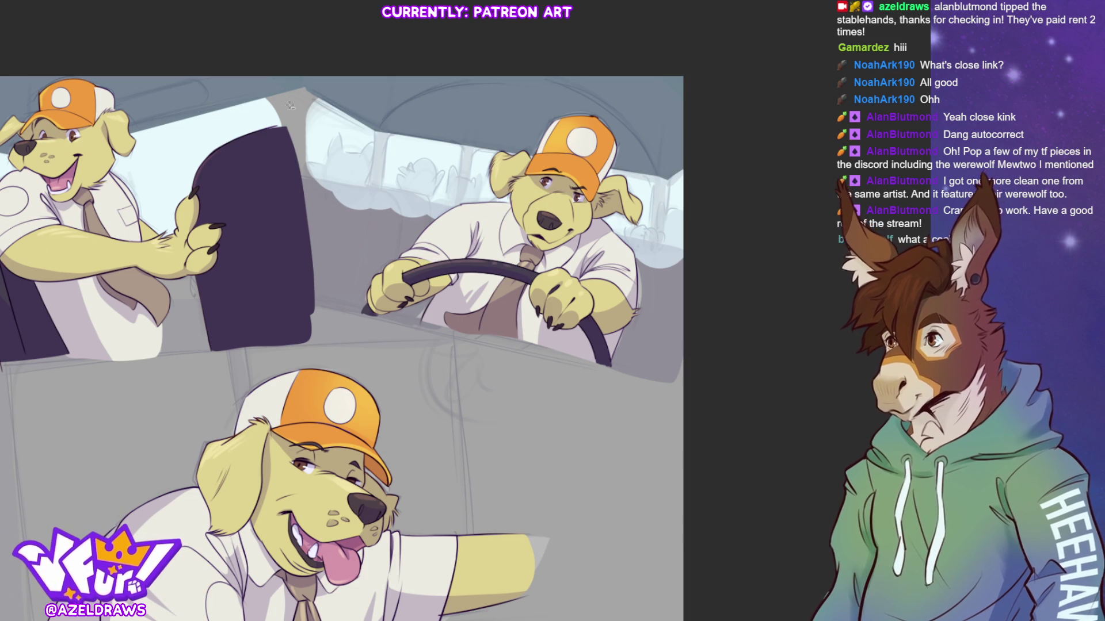
# Step: Select and fill a narrow pillar between the windows
pyautogui.click(375, 123)
pyautogui.click(382, 200)
pyautogui.click(384, 151)
pyautogui.doubleClick(389, 195)
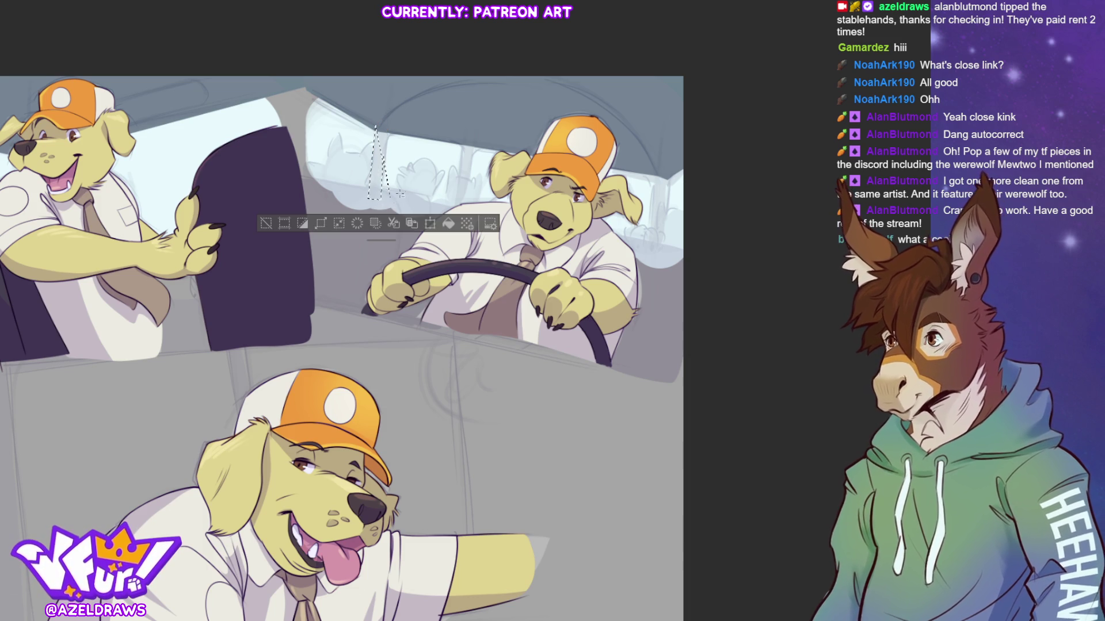
pyautogui.hotkey('ctrl', 'd')
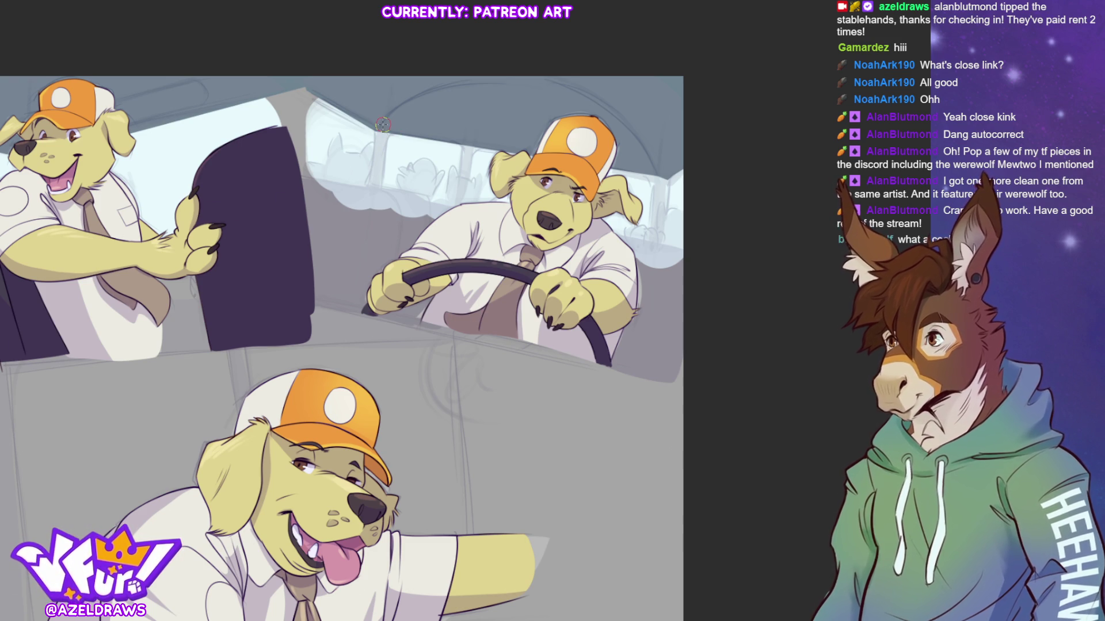
# Step: Brush three dark vertical pillars across the window behind the driver
pyautogui.moveTo(382, 129); pyautogui.dragTo(375, 197)
pyautogui.moveTo(469, 147); pyautogui.dragTo(464, 190)
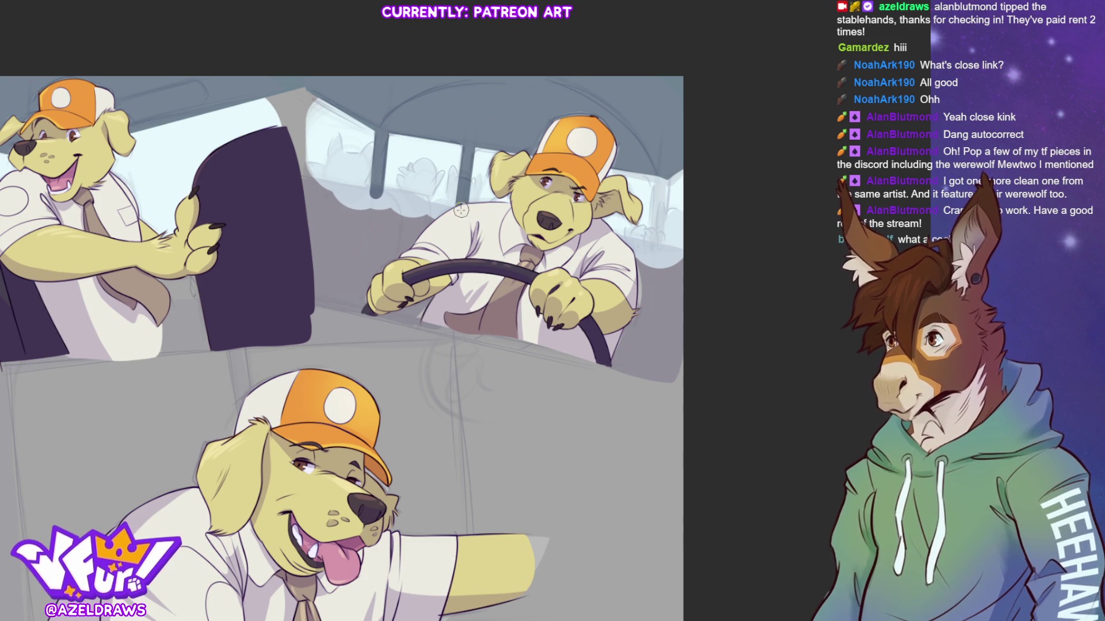
pyautogui.hotkey('ctrl', 'z')
pyautogui.hotkey('ctrl', 'z')
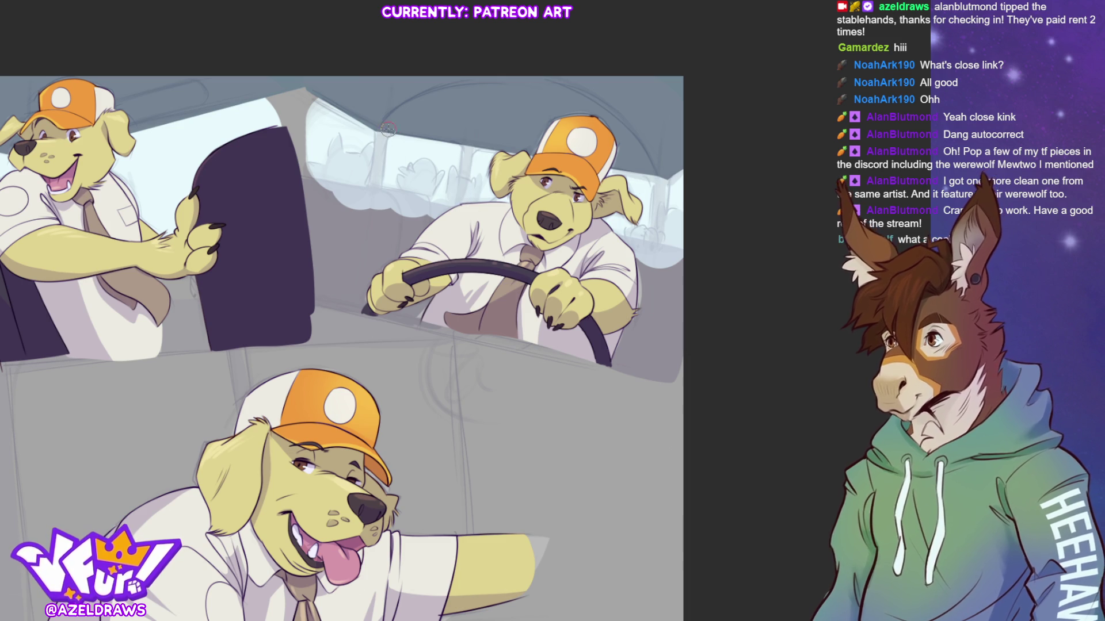
pyautogui.moveTo(382, 129); pyautogui.dragTo(375, 195)
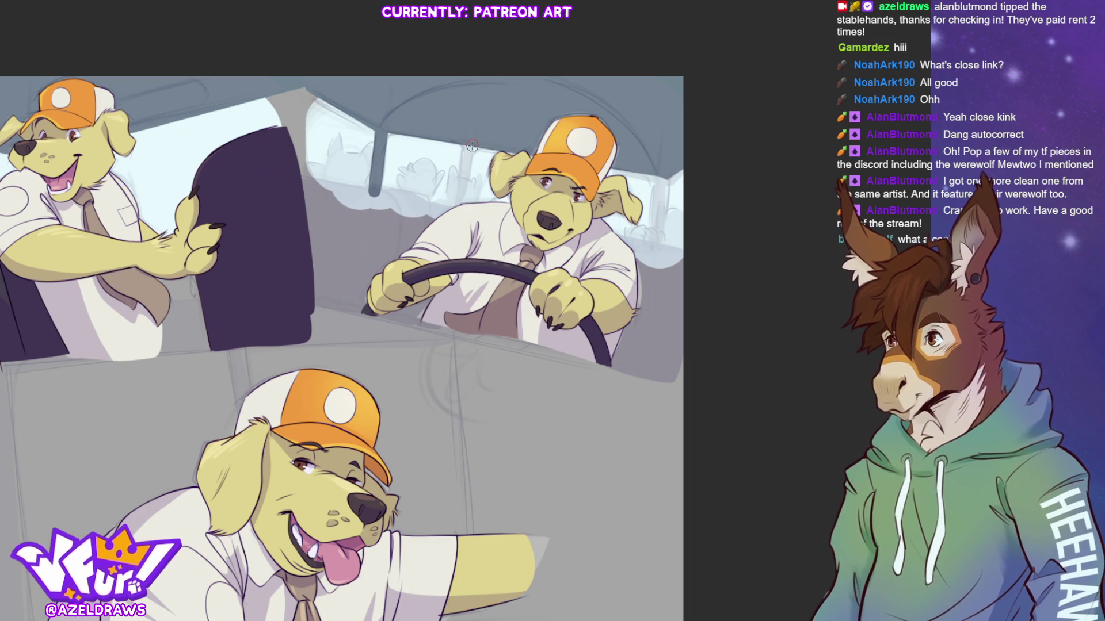
pyautogui.moveTo(467, 148); pyautogui.dragTo(459, 211)
pyautogui.moveTo(658, 172); pyautogui.dragTo(654, 246)
pyautogui.moveTo(660, 180); pyautogui.dragTo(656, 245)
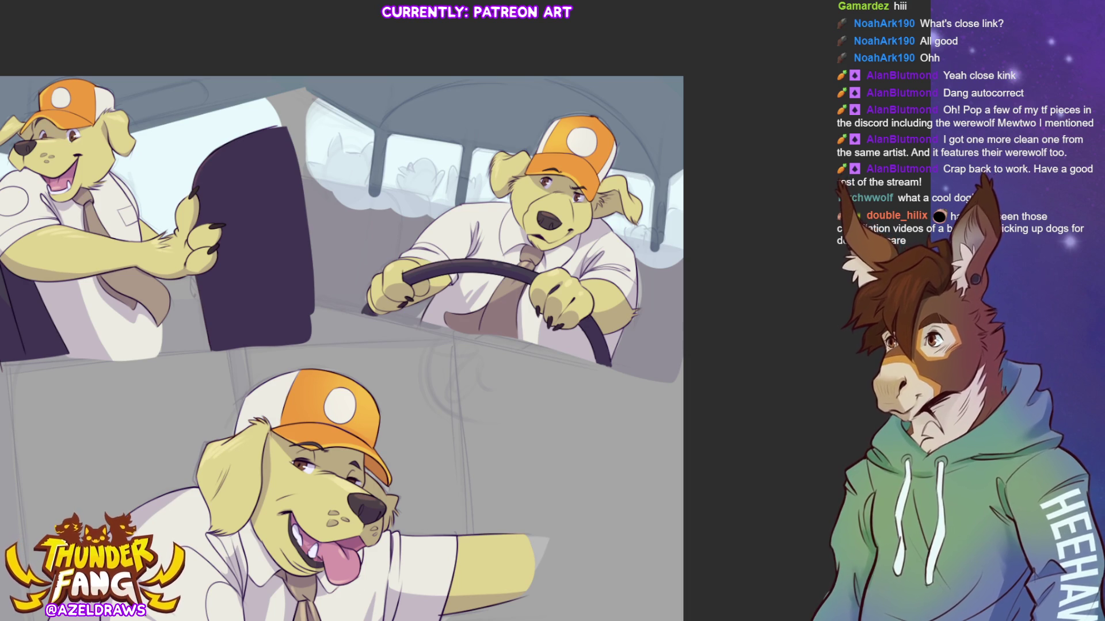
pyautogui.moveTo(206, 168); pyautogui.dragTo(288, 216)
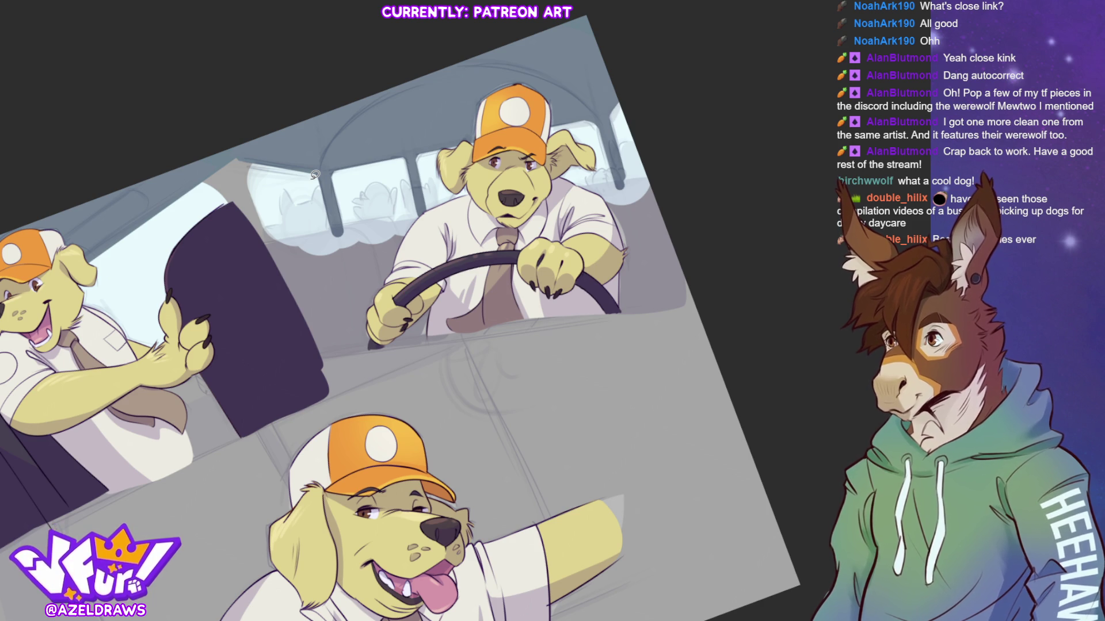
# Step: Sketch a curved seat line behind the driver, undoing stray strokes
pyautogui.moveTo(274, 238)
pyautogui.mouseDown()
pyautogui.moveTo(433, 207)
pyautogui.moveTo(446, 299)
pyautogui.mouseUp()
pyautogui.hotkey('ctrl', 'z')
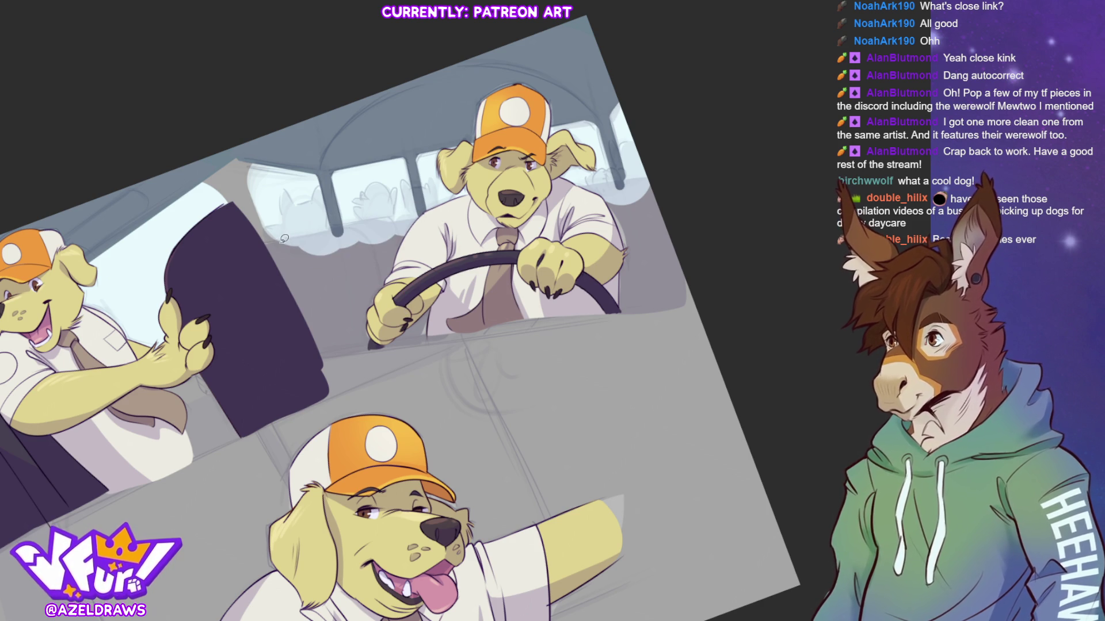
pyautogui.moveTo(266, 242)
pyautogui.mouseDown()
pyautogui.moveTo(361, 229)
pyautogui.moveTo(396, 336)
pyautogui.moveTo(264, 351)
pyautogui.mouseUp()
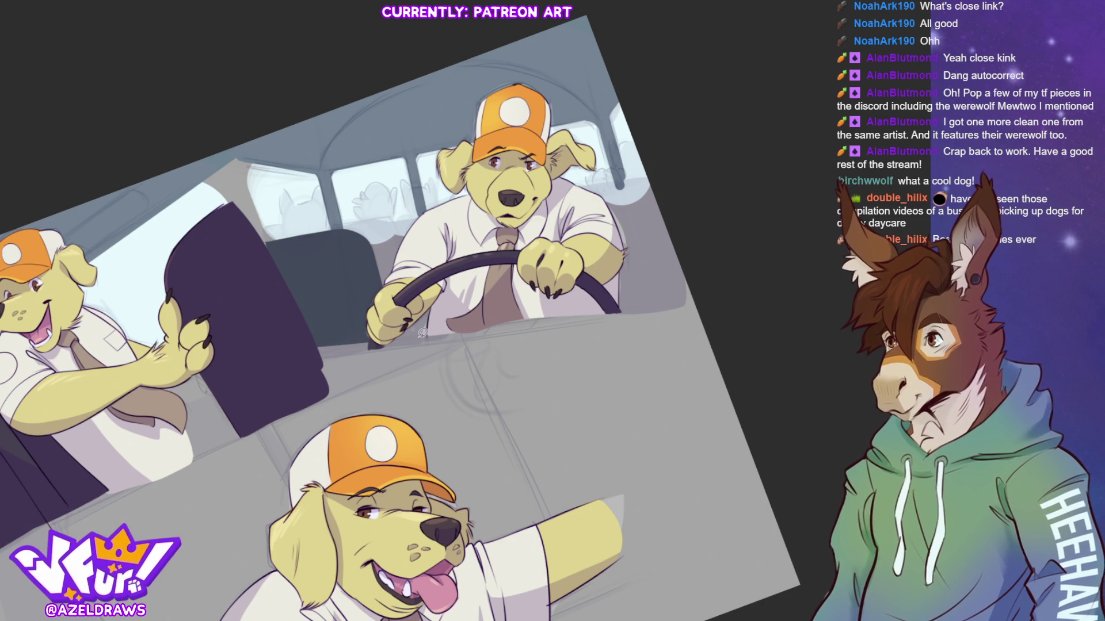
pyautogui.moveTo(320, 353); pyautogui.dragTo(350, 351)
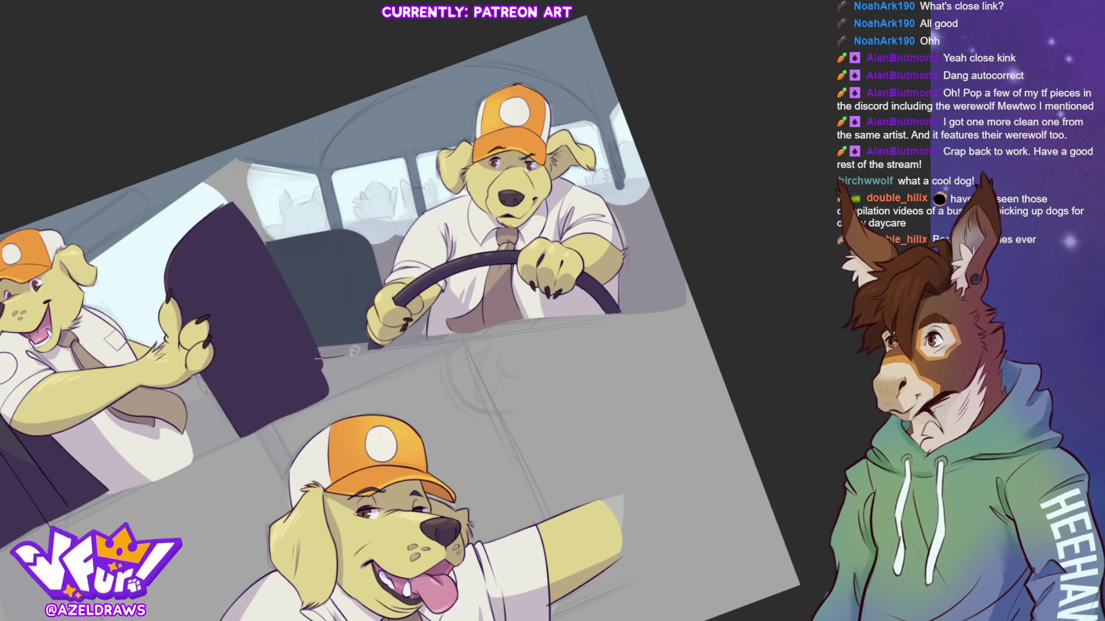
pyautogui.hotkey('ctrl', 'z')
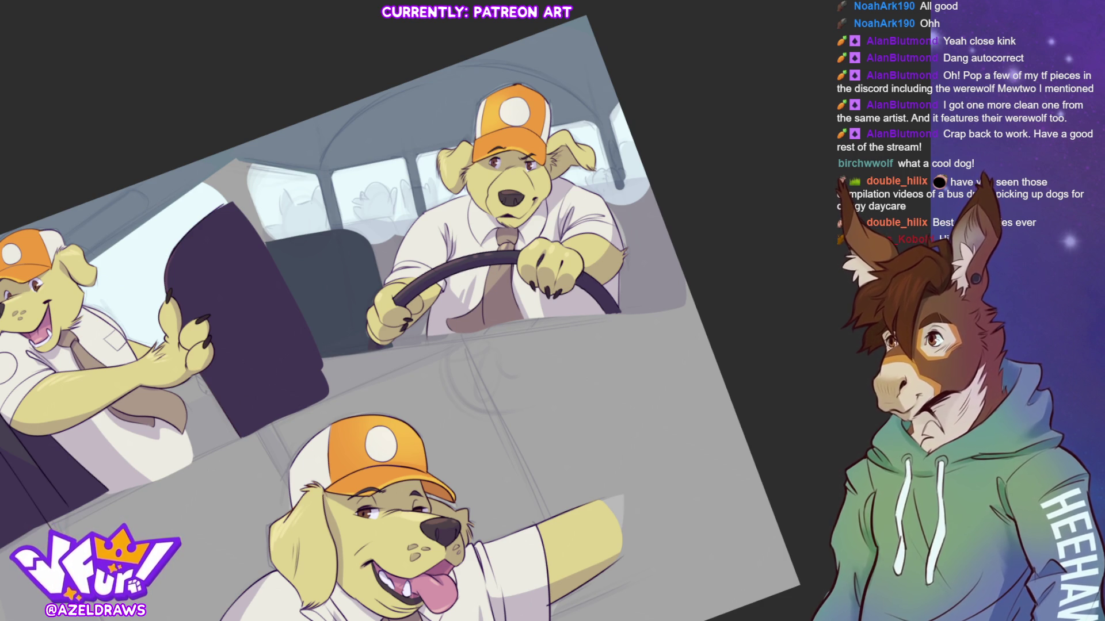
# Step: Sample the dark seat colour and lasso-fill seat backs behind and right of the driver
pyautogui.keyDown('alt'); pyautogui.click(333, 268); pyautogui.keyUp('alt')
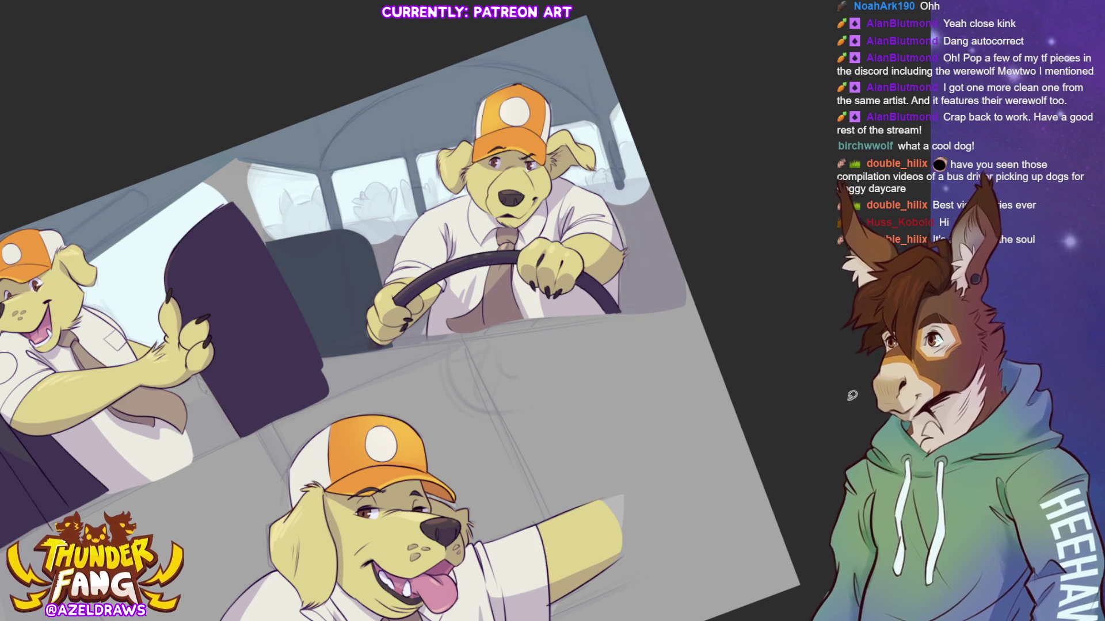
pyautogui.moveTo(347, 224)
pyautogui.mouseDown()
pyautogui.moveTo(397, 228)
pyautogui.moveTo(423, 320)
pyautogui.moveTo(361, 343)
pyautogui.mouseUp()
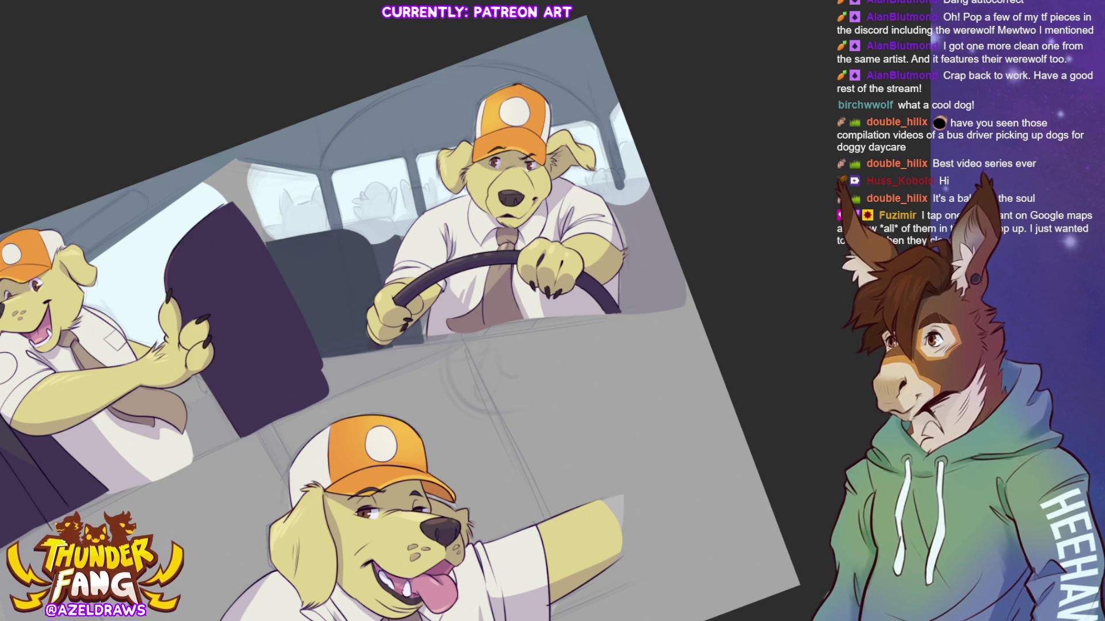
pyautogui.moveTo(348, 223)
pyautogui.mouseDown()
pyautogui.moveTo(332, 225)
pyautogui.moveTo(386, 219)
pyautogui.moveTo(404, 251)
pyautogui.moveTo(349, 224)
pyautogui.mouseUp()
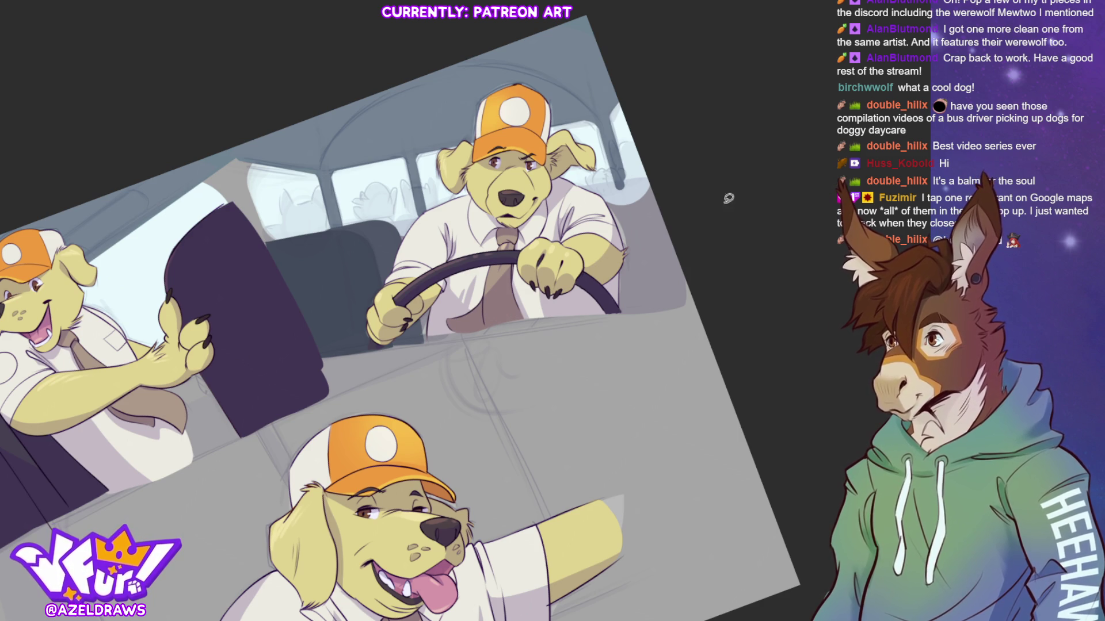
pyautogui.moveTo(389, 215)
pyautogui.mouseDown()
pyautogui.moveTo(442, 247)
pyautogui.moveTo(448, 313)
pyautogui.moveTo(429, 337)
pyautogui.moveTo(404, 231)
pyautogui.moveTo(385, 217)
pyautogui.moveTo(432, 222)
pyautogui.moveTo(398, 233)
pyautogui.mouseUp()
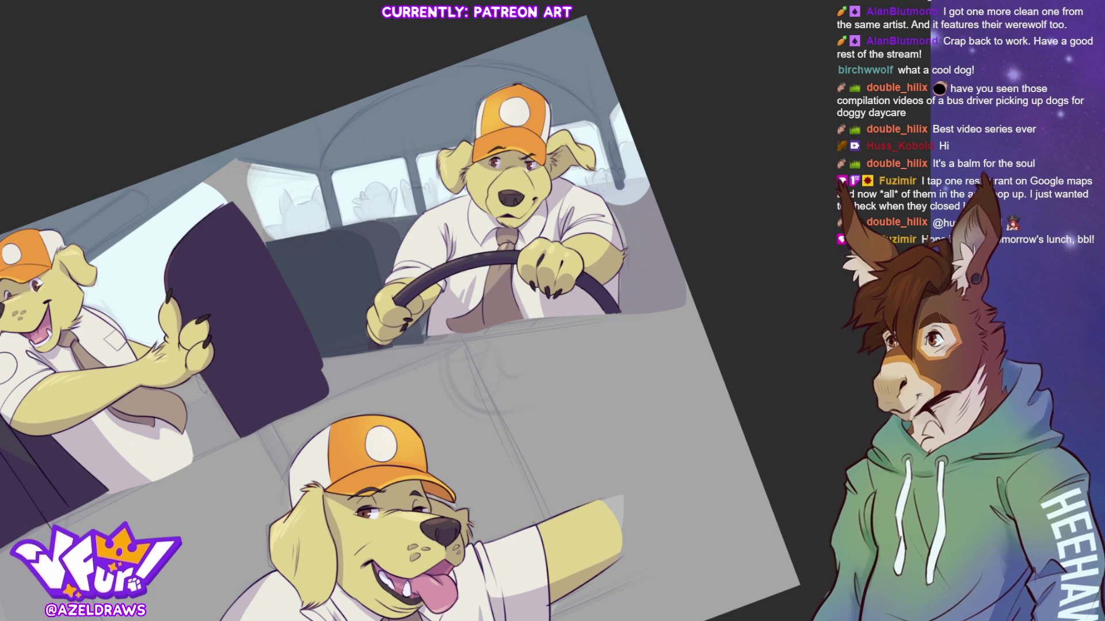
pyautogui.moveTo(570, 189)
pyautogui.mouseDown()
pyautogui.moveTo(634, 174)
pyautogui.moveTo(685, 227)
pyautogui.moveTo(702, 296)
pyautogui.moveTo(511, 316)
pyautogui.mouseUp()
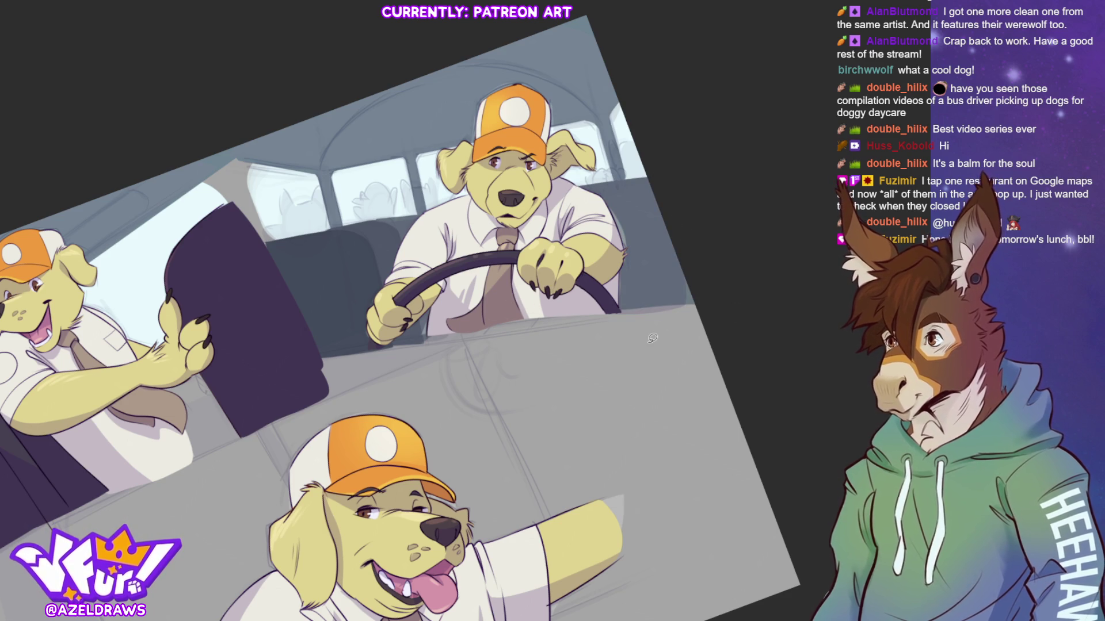